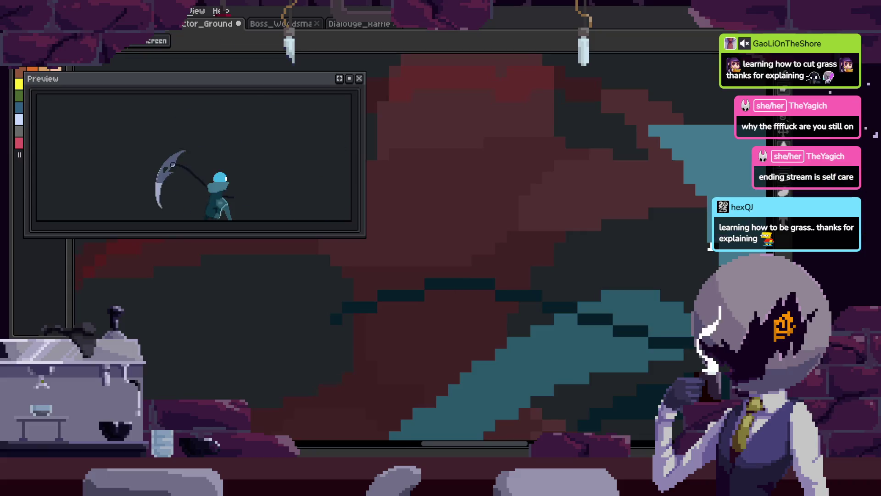
Save the scythe attack sprite and start its animation playing on a loop.
{"action": "scroll", "coordinate": [348, 318], "scroll_direction": "up", "scroll_amount": 2}
{"action": "scroll", "coordinate": [473, 272], "scroll_direction": "up", "scroll_amount": 2}
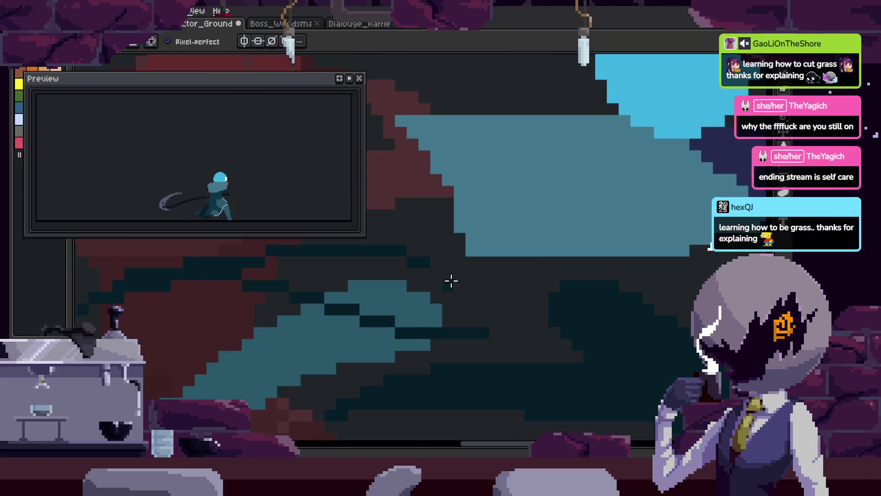
{"action": "scroll", "coordinate": [473, 271], "scroll_direction": "down", "scroll_amount": 3}
{"action": "scroll", "coordinate": [608, 281], "scroll_direction": "up", "scroll_amount": 3}
{"action": "key", "text": "ctrl+s"}
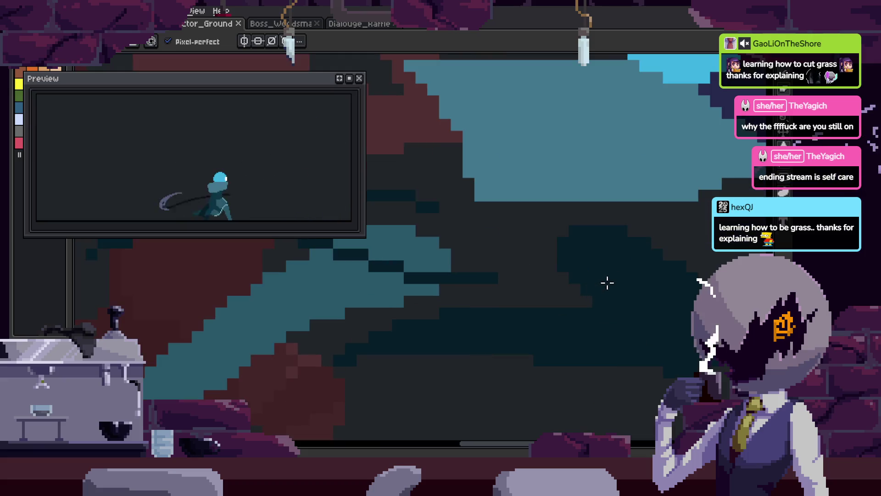
{"action": "scroll", "coordinate": [611, 276], "scroll_direction": "down", "scroll_amount": 2}
{"action": "key", "text": "Return"}
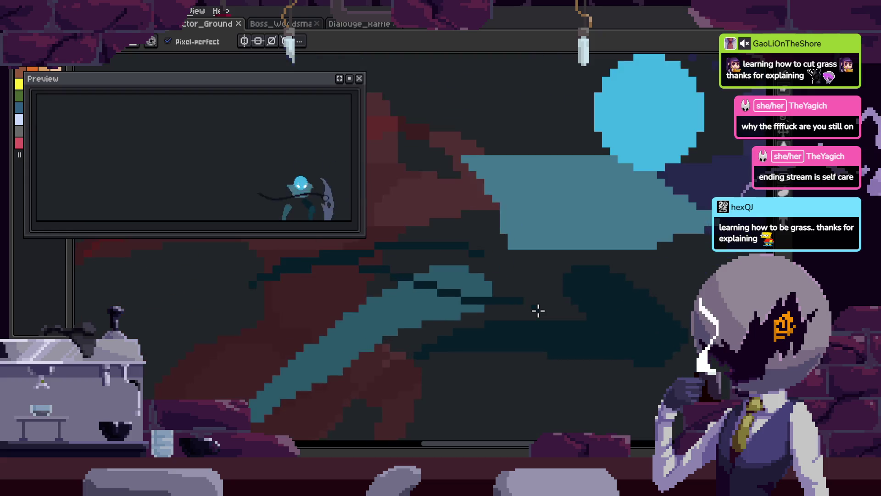
Zoom around the looping animation while switching between the Paint Bucket and Pencil tools.
{"action": "scroll", "coordinate": [365, 350], "scroll_direction": "up", "scroll_amount": 3}
{"action": "scroll", "coordinate": [546, 242], "scroll_direction": "up", "scroll_amount": 2}
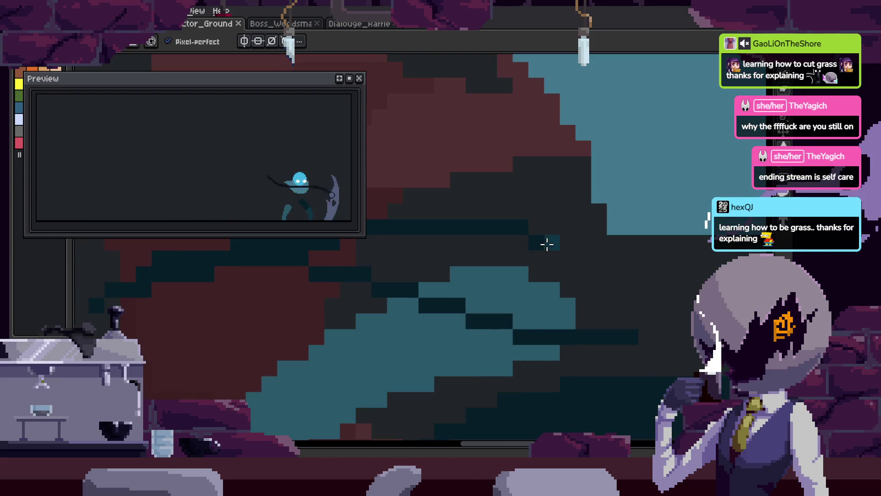
{"action": "scroll", "coordinate": [550, 305], "scroll_direction": "up", "scroll_amount": 2}
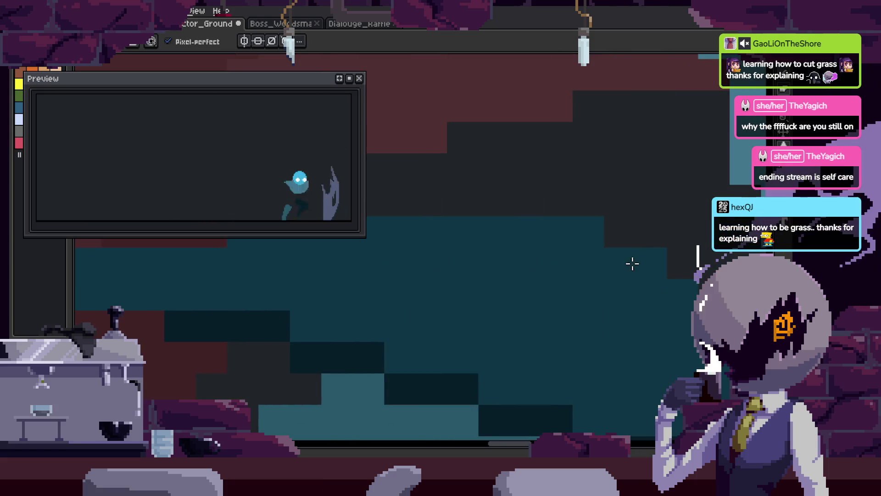
{"action": "scroll", "coordinate": [530, 303], "scroll_direction": "down", "scroll_amount": 2}
{"action": "key", "text": "g"}
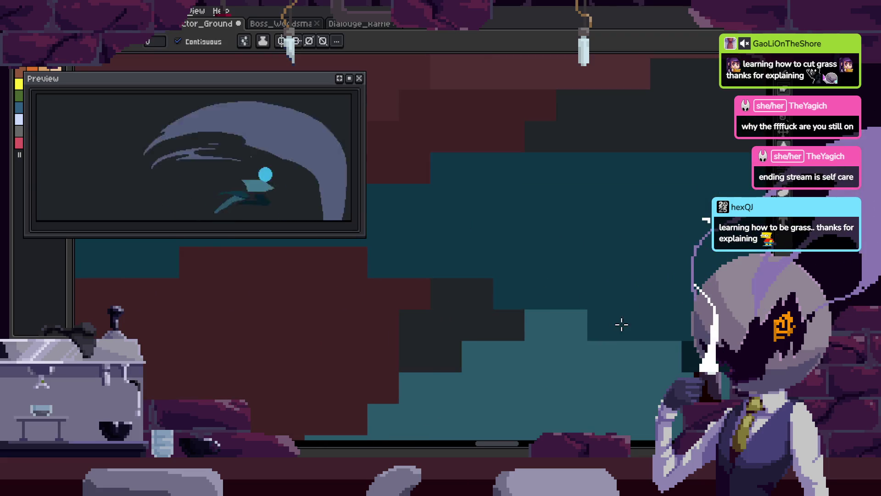
{"action": "scroll", "coordinate": [436, 279], "scroll_direction": "up", "scroll_amount": 2}
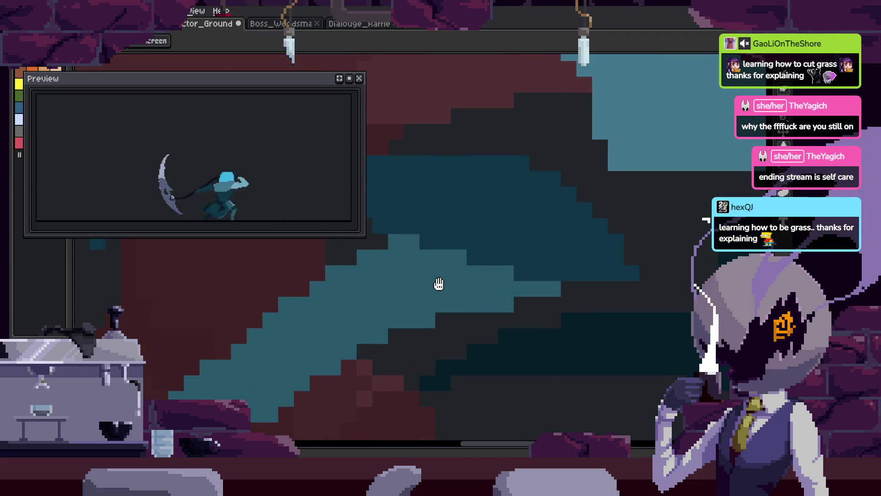
{"action": "key", "text": "b"}
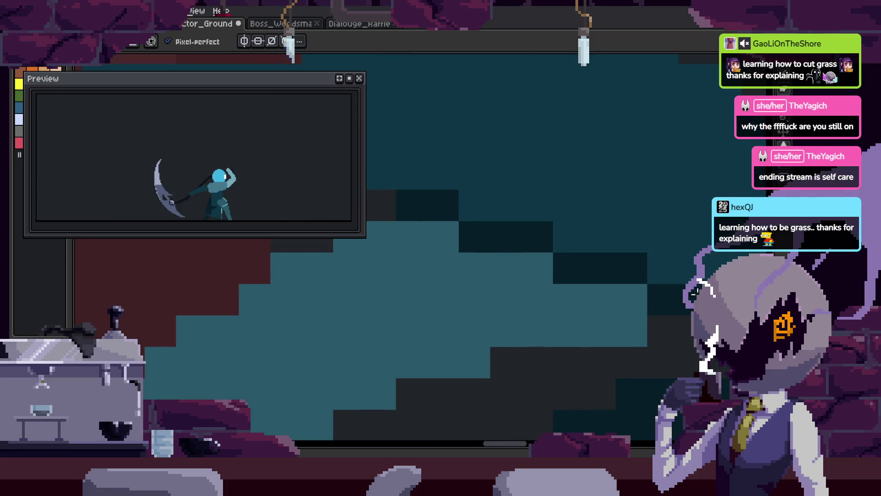
Sample the dark teal from the blade's shading with the eyedropper.
{"action": "key", "text": "i"}
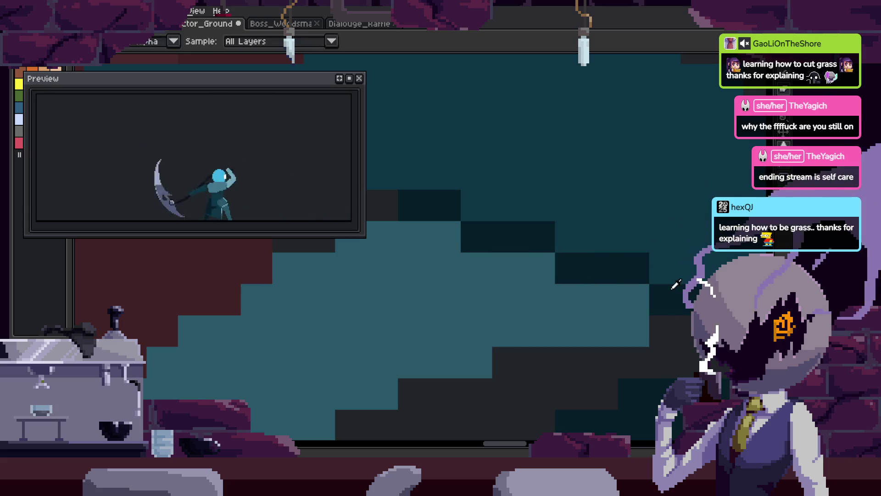
{"action": "key", "text": "b"}
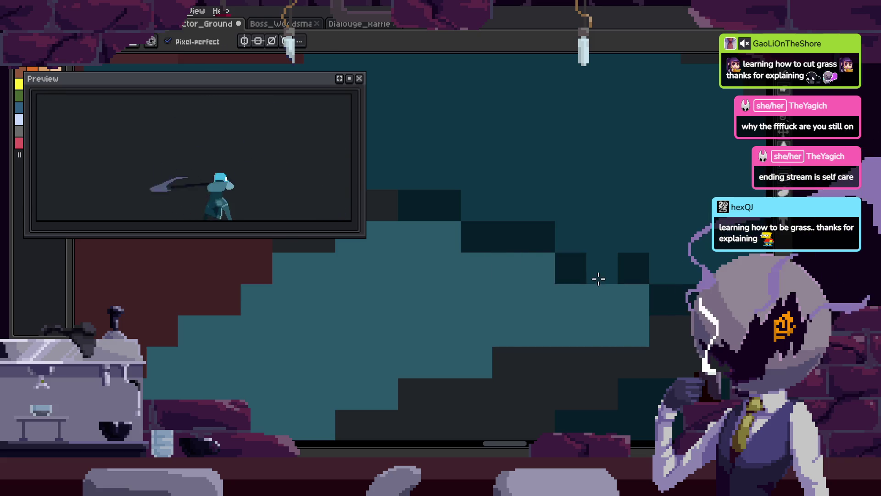
{"action": "key", "text": "i"}
{"action": "key", "text": "b"}
{"action": "key", "text": "i"}
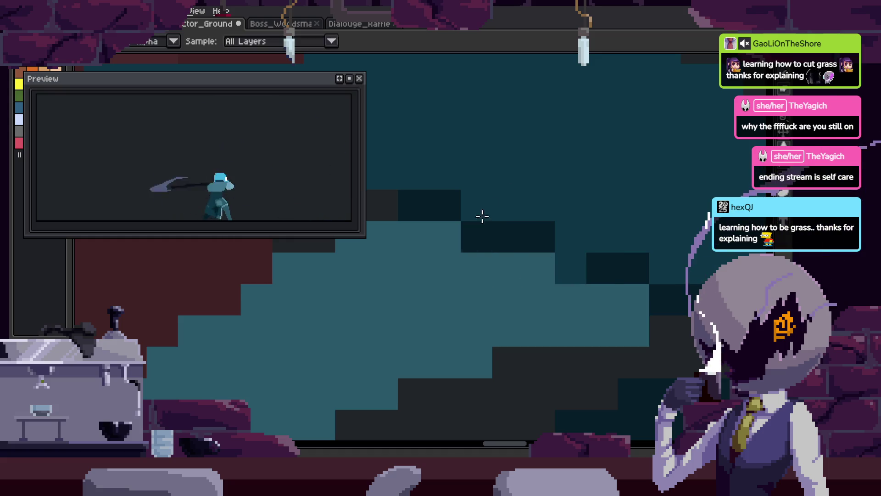
{"action": "key", "text": "b"}
{"action": "key", "text": "i"}
{"action": "left_click", "coordinate": [448, 200]}
{"action": "key", "text": "b"}
Repaint the stray light-teal pixels along the blade's edge in dark teal.
{"action": "left_click_drag", "start_coordinate": [413, 206], "coordinate": [482, 226]}
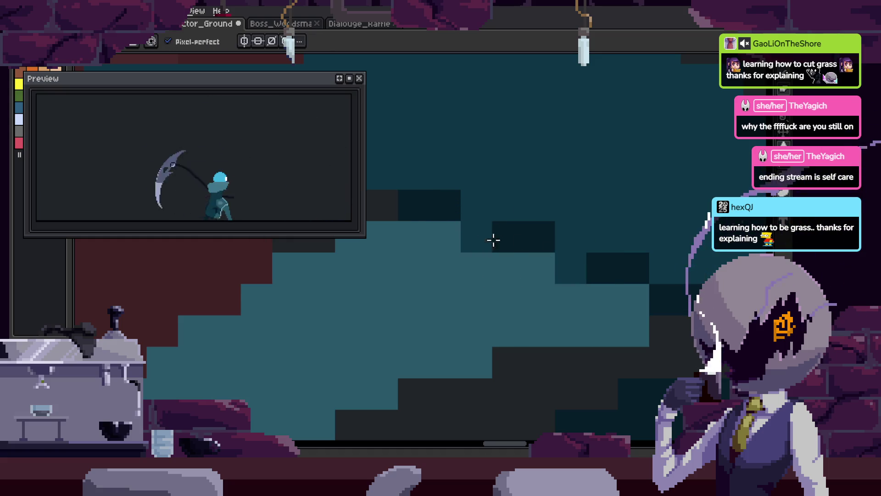
{"action": "left_click", "coordinate": [489, 238]}
{"action": "left_click", "coordinate": [576, 268]}
{"action": "left_click", "coordinate": [420, 238]}
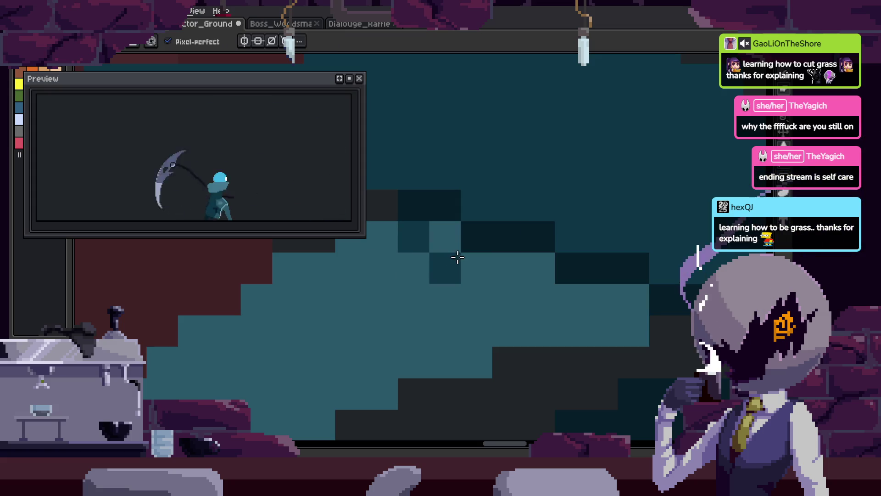
{"action": "left_click", "coordinate": [454, 236]}
{"action": "left_click", "coordinate": [483, 268]}
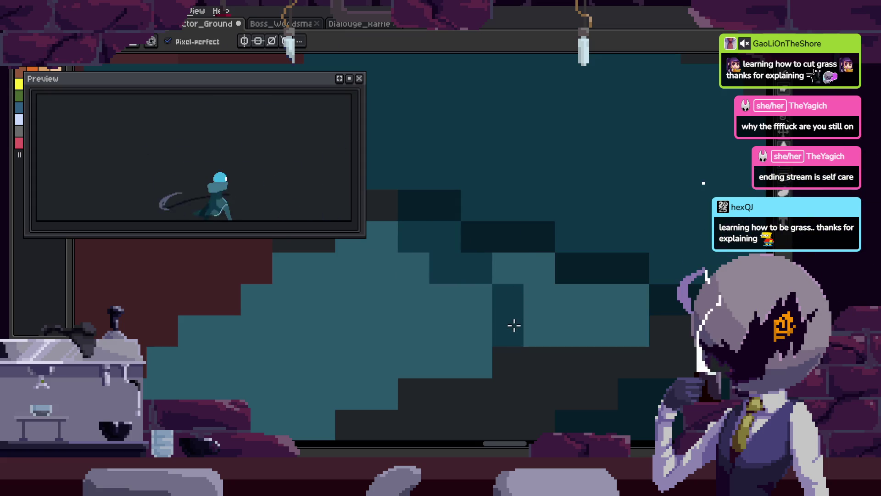
{"action": "left_click", "coordinate": [519, 277]}
Try a dark-teal bucket fill on the light-teal region, then undo it.
{"action": "key", "text": "g"}
{"action": "left_click", "coordinate": [533, 294]}
{"action": "left_click_drag", "start_coordinate": [466, 320], "coordinate": [575, 232]}
{"action": "left_click", "coordinate": [588, 203]}
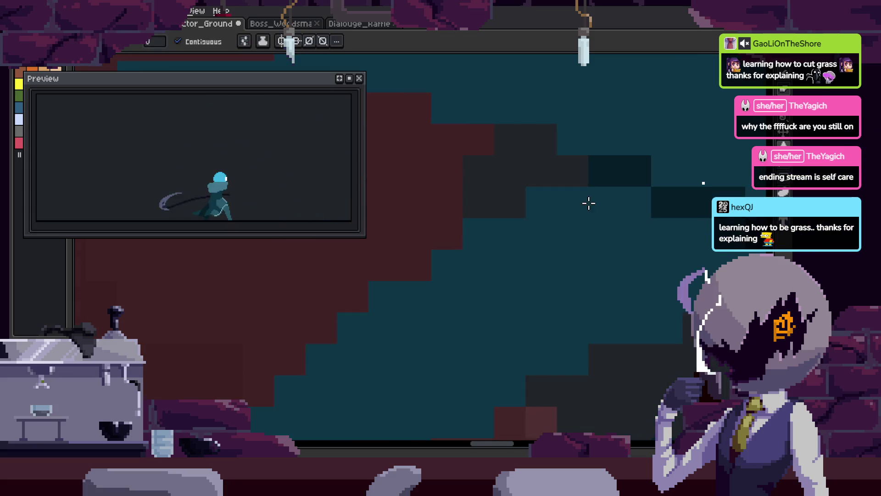
{"action": "left_click_drag", "start_coordinate": [546, 207], "coordinate": [600, 251]}
{"action": "key", "text": "ctrl+z"}
Hand-paint the remaining light-teal pixels and rows dark teal with the Pencil.
{"action": "key", "text": "b"}
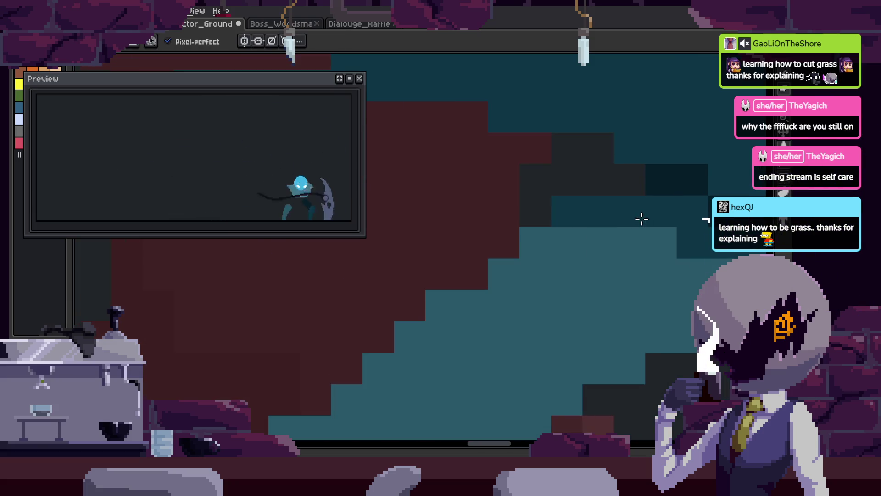
{"action": "left_click", "coordinate": [566, 274]}
{"action": "left_click", "coordinate": [523, 252]}
{"action": "left_click", "coordinate": [491, 243]}
{"action": "left_click", "coordinate": [523, 220]}
{"action": "mouse_move", "coordinate": [541, 221]}
{"action": "left_mouse_down"}
{"action": "mouse_move", "coordinate": [649, 234]}
{"action": "mouse_move", "coordinate": [590, 221]}
{"action": "left_mouse_up"}
{"action": "mouse_move", "coordinate": [426, 230]}
{"action": "left_mouse_down"}
{"action": "mouse_move", "coordinate": [596, 228]}
{"action": "mouse_move", "coordinate": [519, 256]}
{"action": "mouse_move", "coordinate": [601, 283]}
{"action": "mouse_move", "coordinate": [655, 252]}
{"action": "left_mouse_up"}
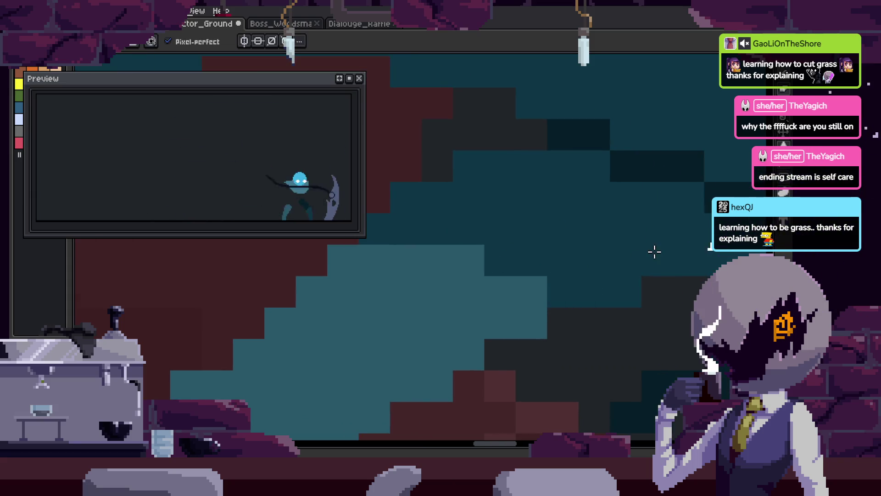
Save the sprite.
{"action": "key", "text": "ctrl+s"}
{"action": "scroll", "coordinate": [643, 251], "scroll_direction": "down", "scroll_amount": 2}
{"action": "key", "text": "Return"}
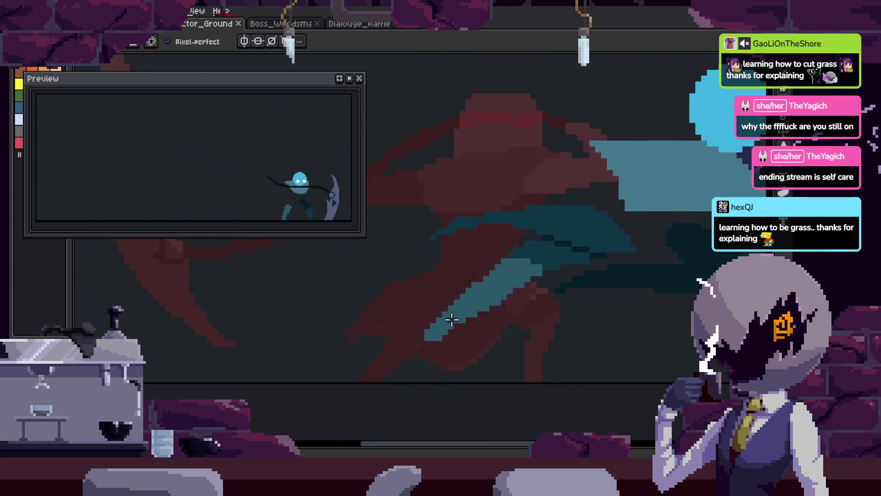
Zoom out and pan up to see the whole swing smear and its onion-skin frames.
{"action": "scroll", "coordinate": [488, 271], "scroll_direction": "up", "scroll_amount": 2}
{"action": "scroll", "coordinate": [492, 267], "scroll_direction": "down", "scroll_amount": 1}
{"action": "scroll", "coordinate": [567, 215], "scroll_direction": "up", "scroll_amount": 1}
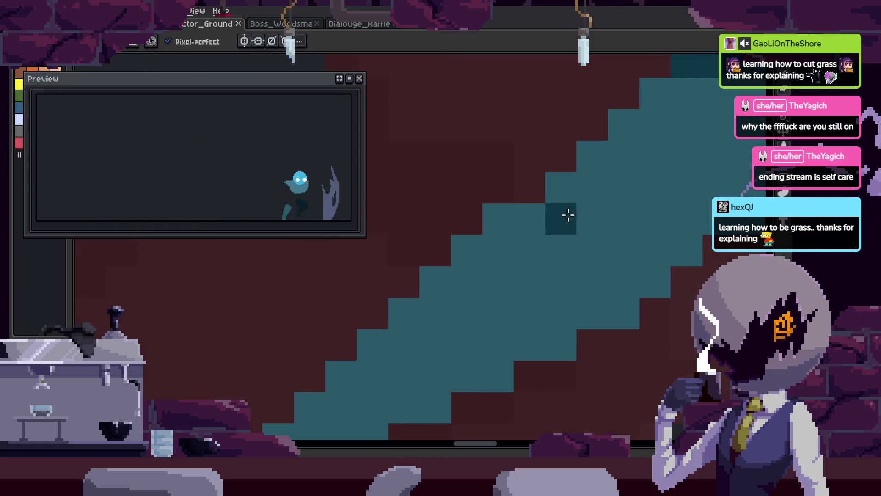
{"action": "scroll", "coordinate": [567, 216], "scroll_direction": "down", "scroll_amount": 2}
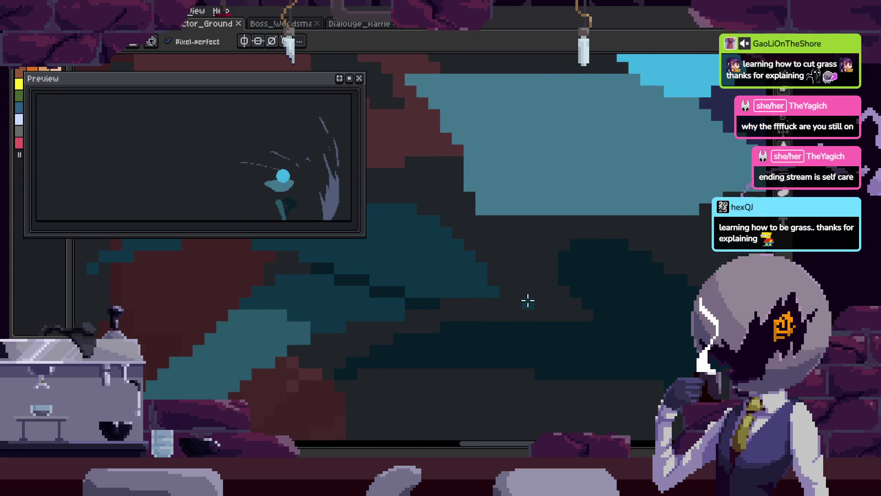
{"action": "scroll", "coordinate": [528, 301], "scroll_direction": "down", "scroll_amount": 2}
{"action": "key", "text": "alt"}
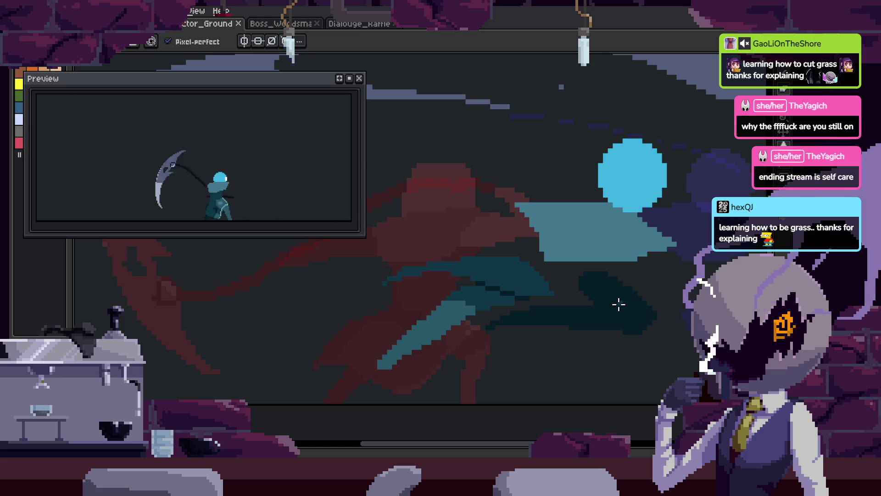
{"action": "mouse_move", "coordinate": [594, 360]}
{"action": "left_mouse_down"}
{"action": "mouse_move", "coordinate": [586, 266]}
{"action": "mouse_move", "coordinate": [581, 276]}
{"action": "left_mouse_up"}
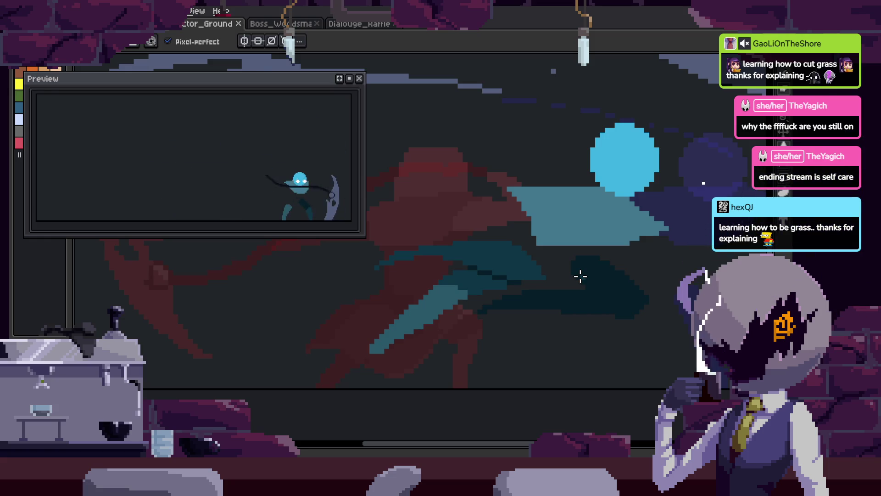
{"action": "scroll", "coordinate": [581, 276], "scroll_direction": "down", "scroll_amount": 1}
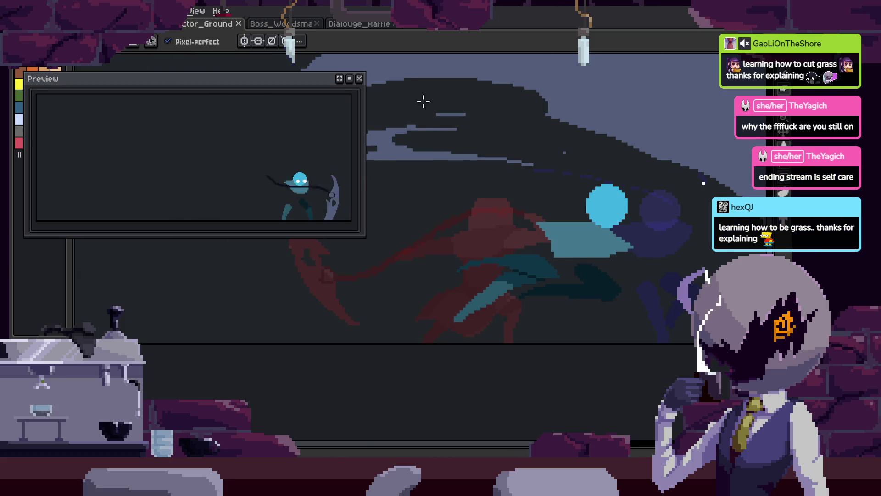
Close the Dialouge, Boss_Wordsmaster and plague-doctor sprite tabs.
{"action": "left_click", "coordinate": [362, 24]}
{"action": "left_click", "coordinate": [394, 23]}
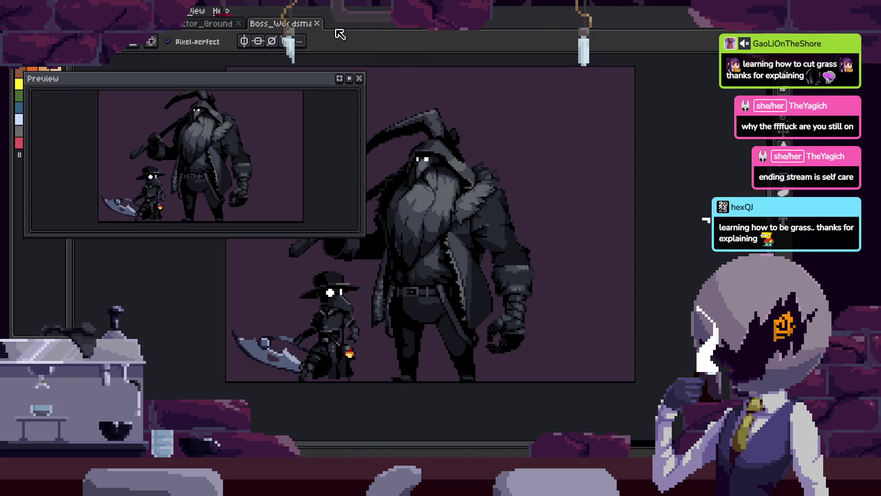
{"action": "left_click", "coordinate": [317, 23]}
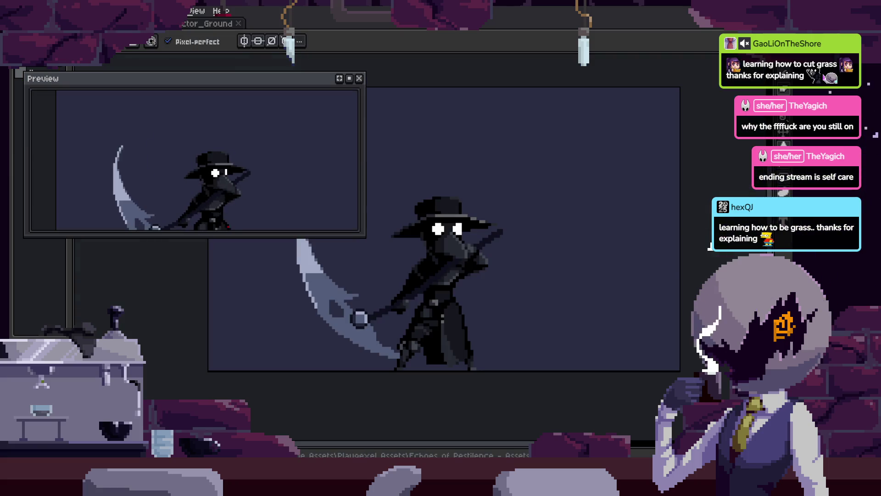
{"action": "left_click", "coordinate": [238, 23]}
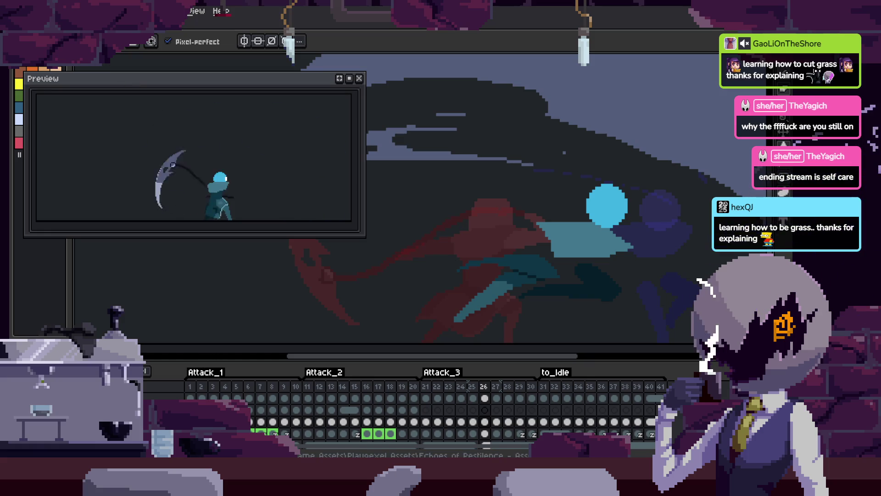
{"action": "left_click", "coordinate": [42, 10]}
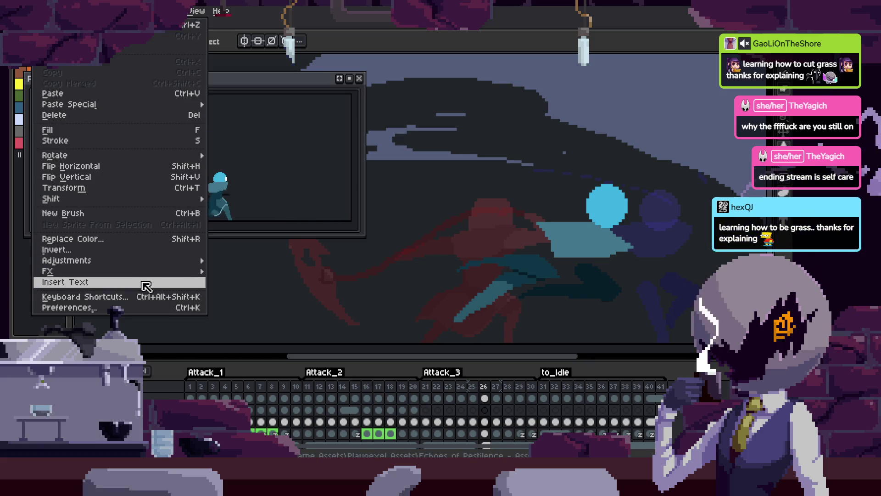
In Export As, rename the output file to Export_DocAttackFull.gif.
{"action": "mouse_move", "coordinate": [20, 11]}
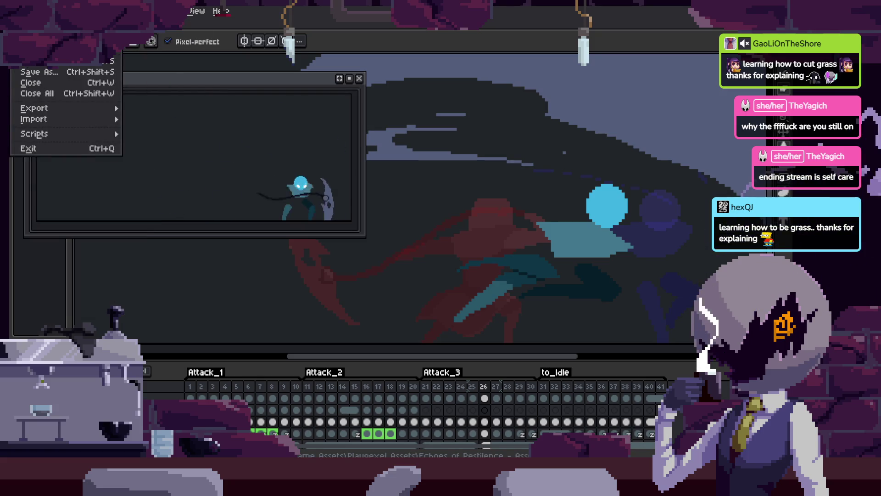
{"action": "mouse_move", "coordinate": [70, 108]}
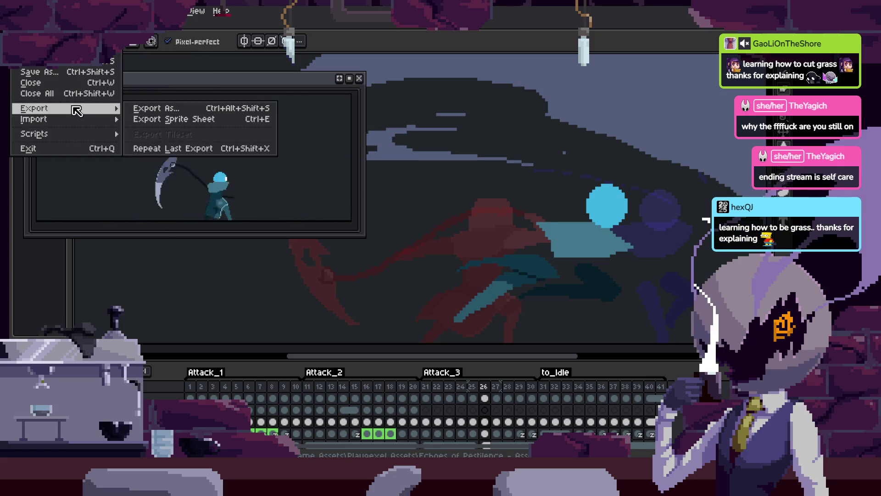
{"action": "left_click", "coordinate": [190, 109]}
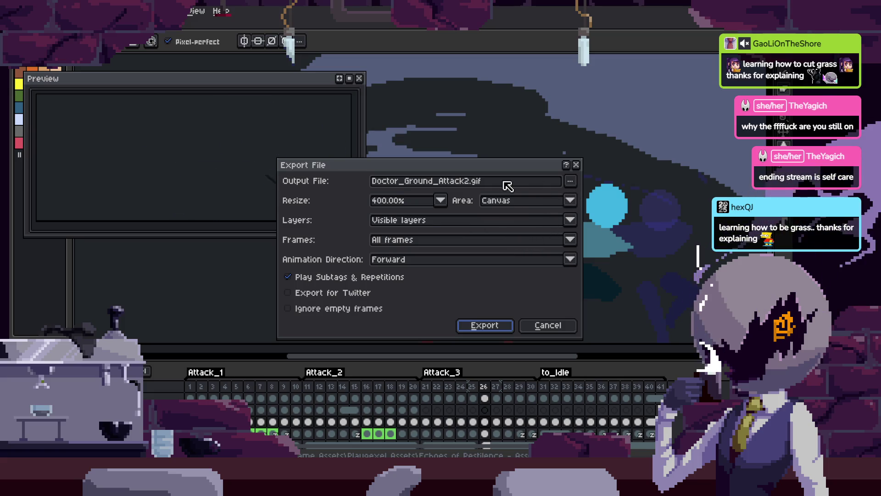
{"action": "left_click", "coordinate": [461, 185]}
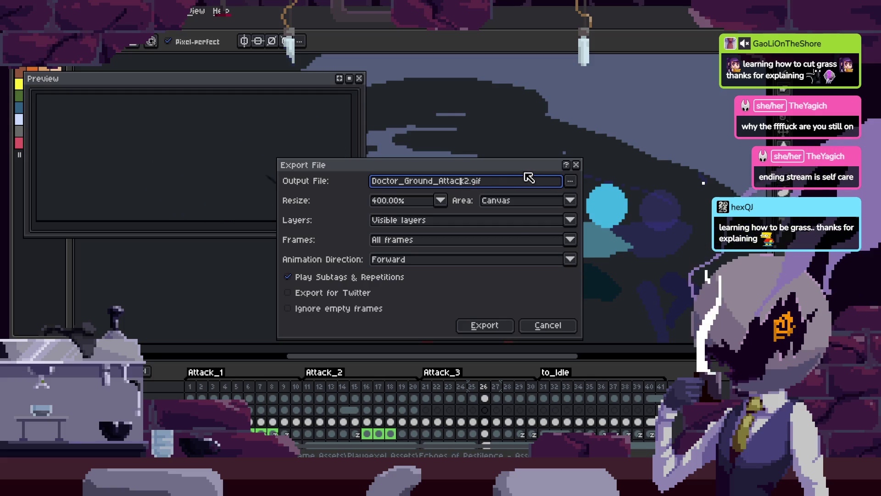
{"action": "key", "text": "Right"}
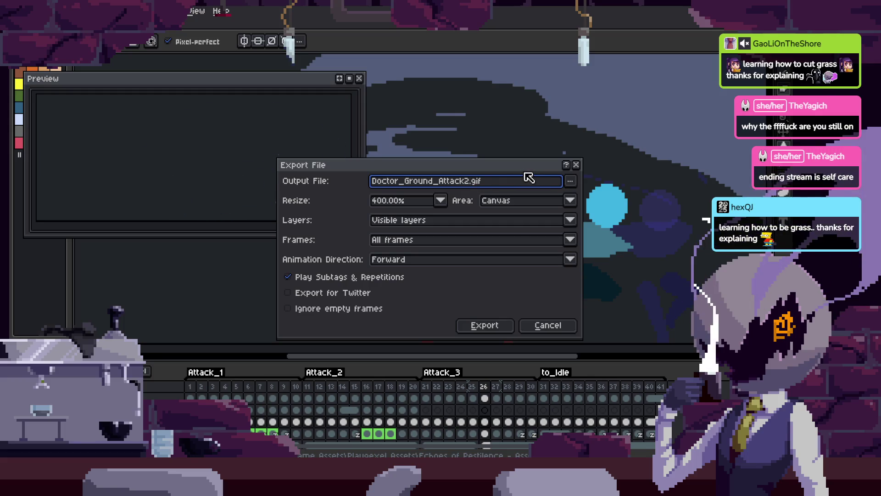
{"action": "key", "text": "BackSpace"}
{"action": "key", "text": "BackSpace"}
{"action": "key", "text": "BackSpace"}
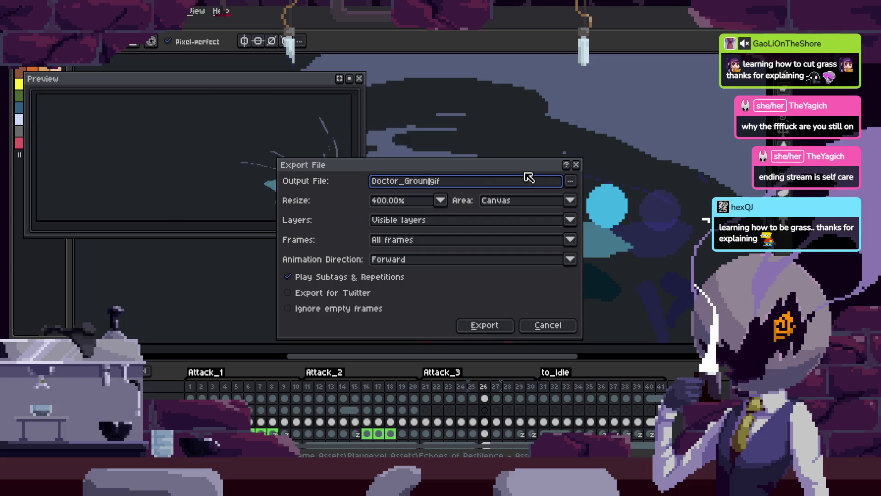
{"action": "type", "text": "Export_"}
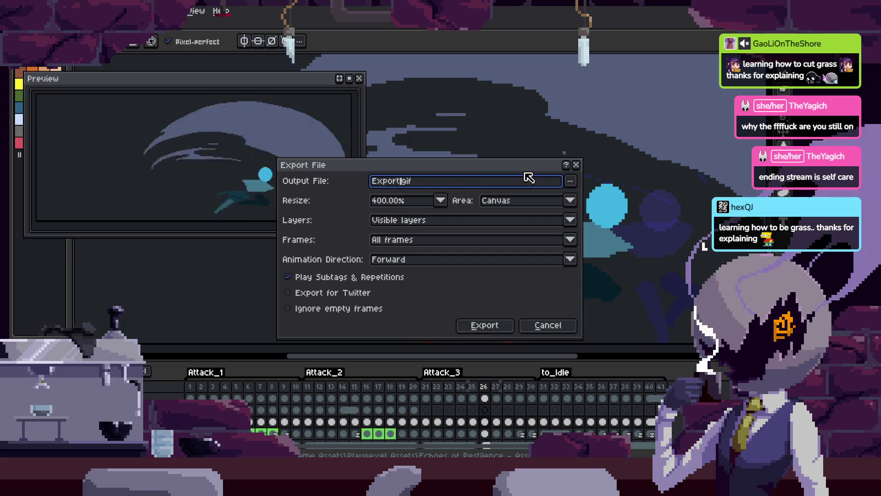
{"action": "type", "text": "DocAttack"}
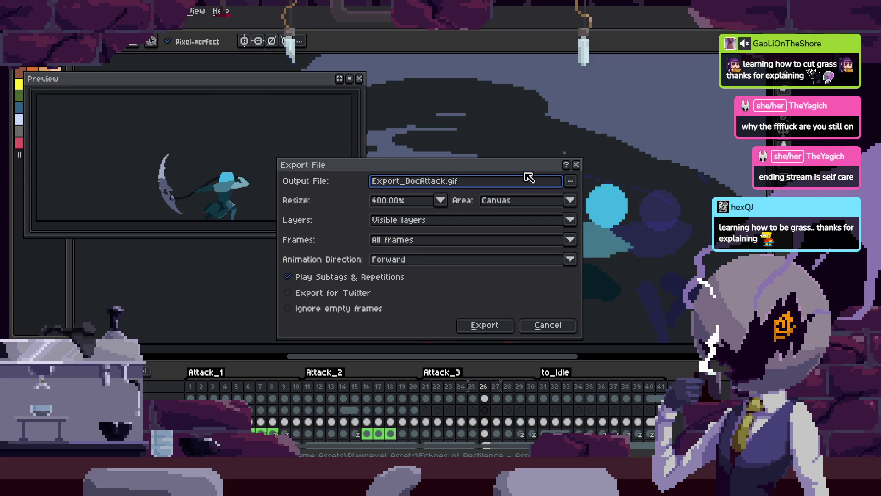
{"action": "type", "text": "Full"}
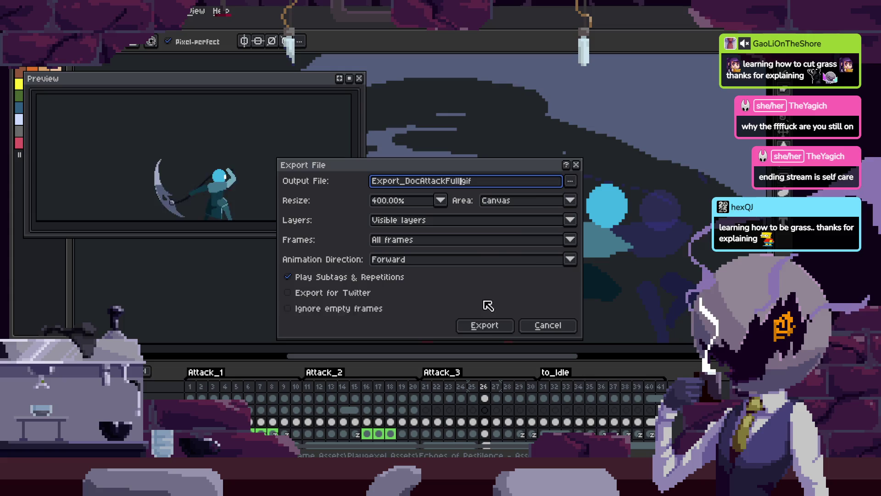
Export at 400%, accepting the layers-and-tags warning and the GIF options.
{"action": "left_click", "coordinate": [483, 324]}
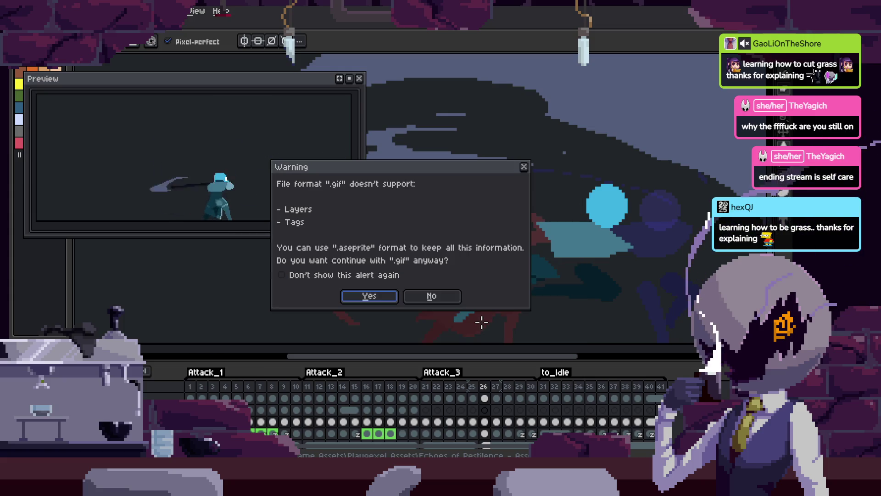
{"action": "left_click", "coordinate": [367, 298]}
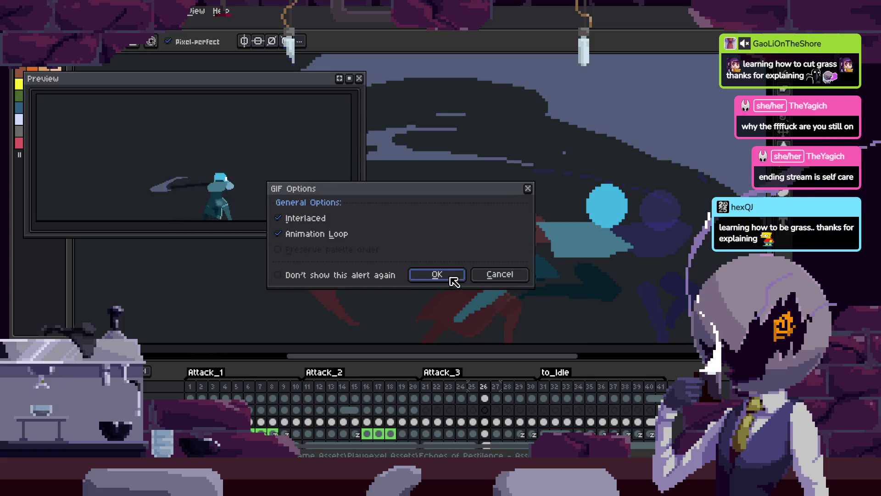
{"action": "left_click", "coordinate": [451, 278]}
Toggle the timeline panel off so only the canvas and preview remain.
{"action": "key", "text": "Tab"}
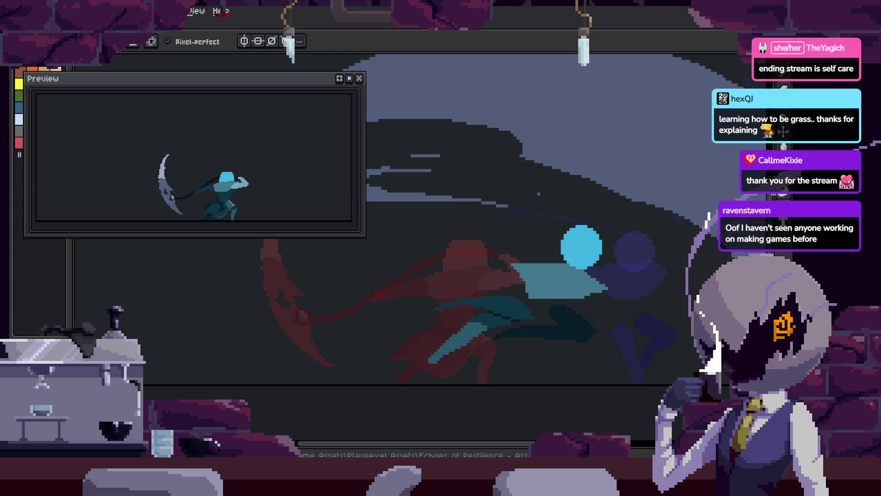
Zoom the canvas out and play the scythe attack animation.
{"action": "scroll", "coordinate": [551, 304], "scroll_direction": "down", "scroll_amount": 2}
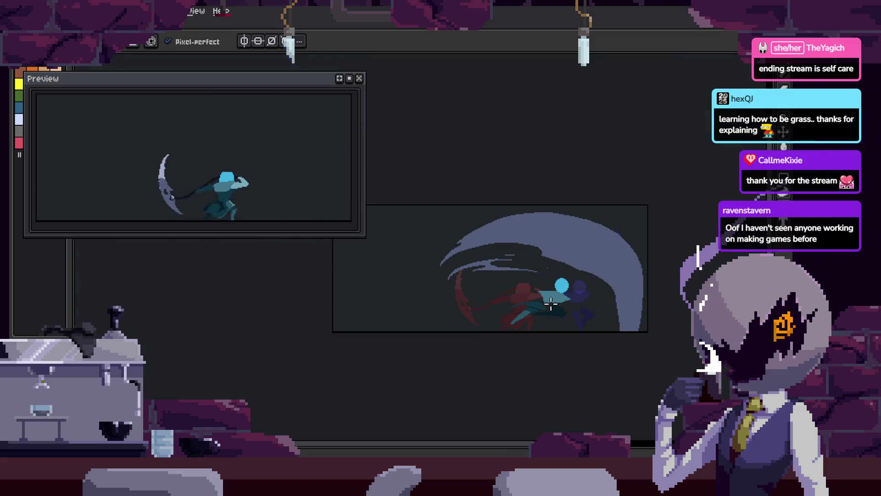
{"action": "key", "text": "Return"}
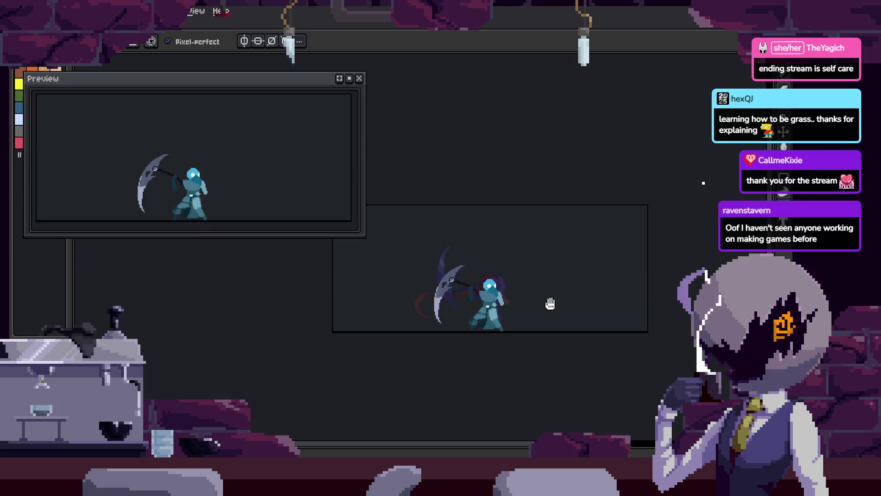